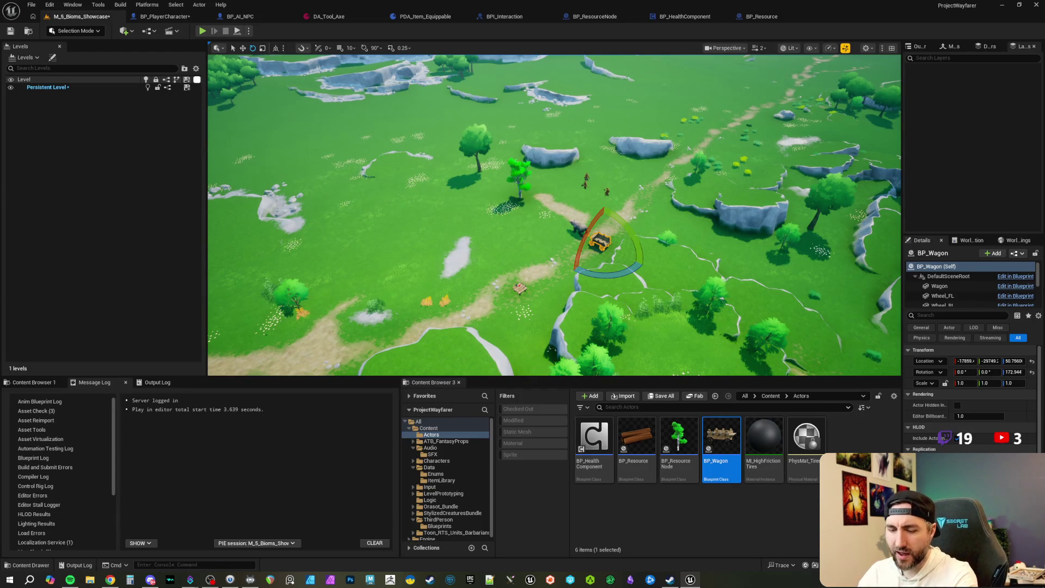
Zoom the viewport in and out to check BP_Wagon placed beside the bear on the dirt path.
scroll(652, 215, "down", 8)
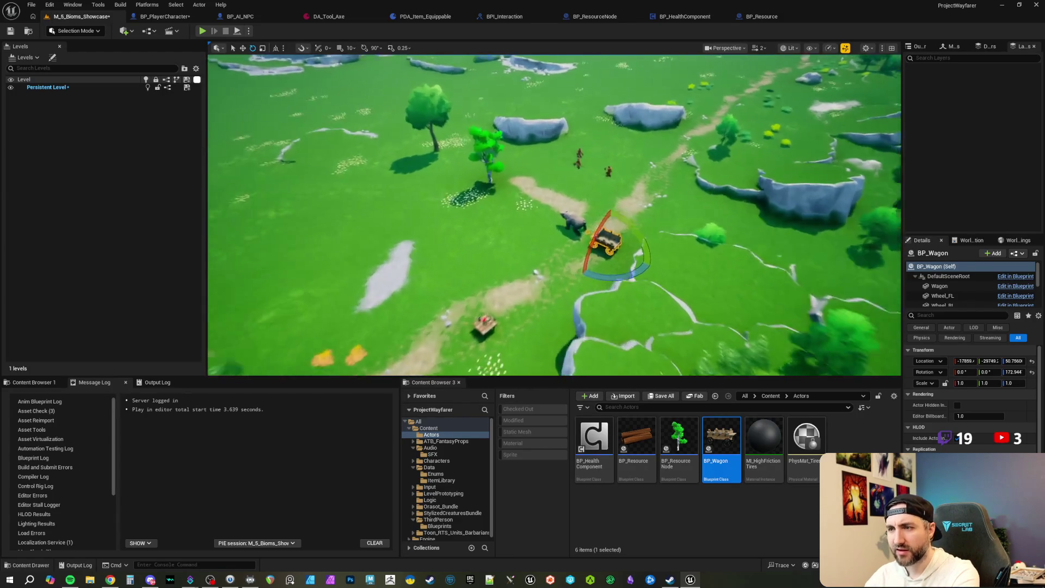
scroll(555, 215, "down", 3)
scroll(554, 216, "down", 6)
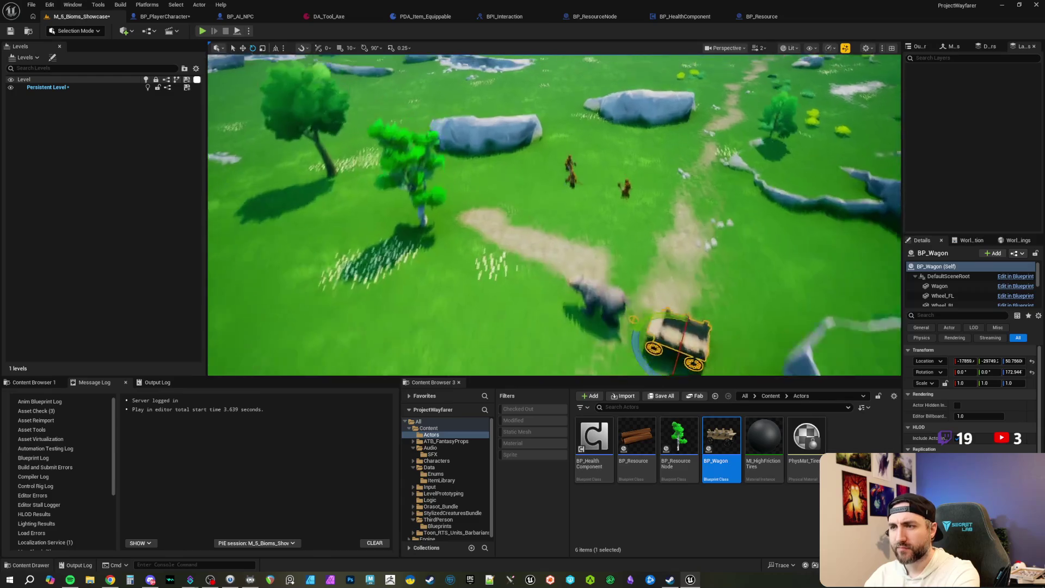
scroll(554, 215, "up", 10)
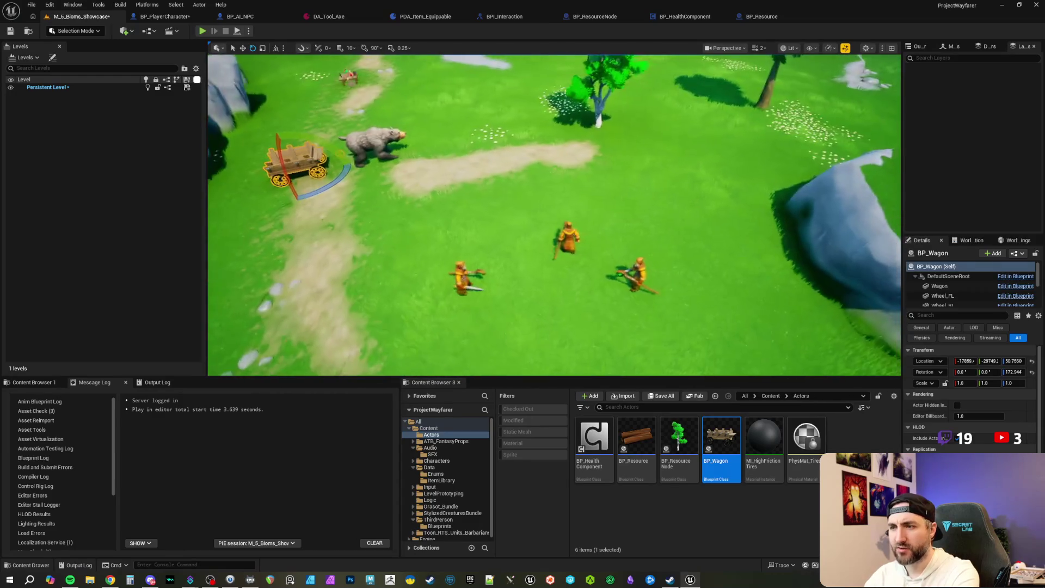
scroll(554, 215, "up", 2)
scroll(553, 232, "up", 3)
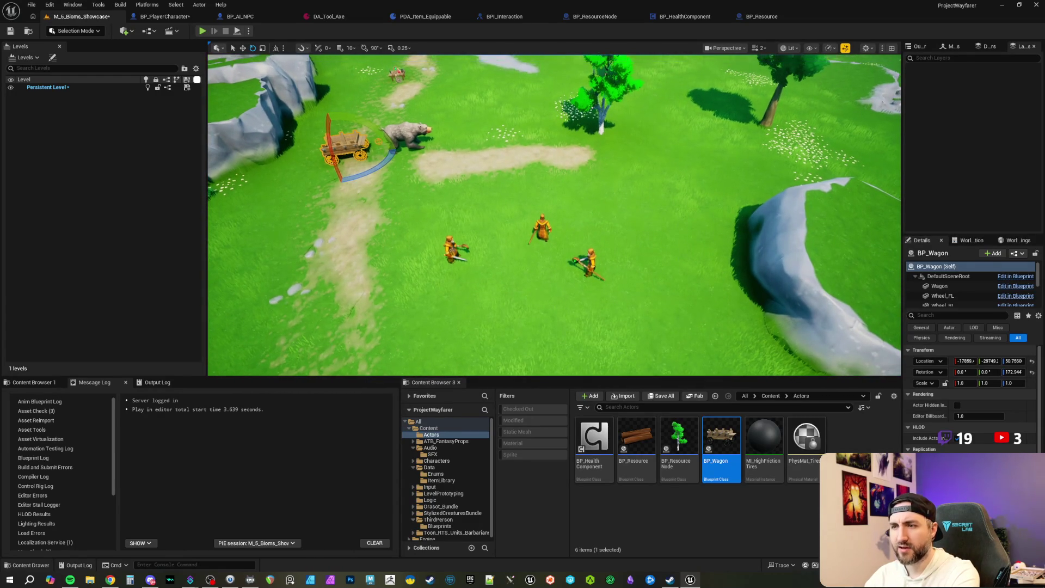
scroll(553, 232, "down", 4)
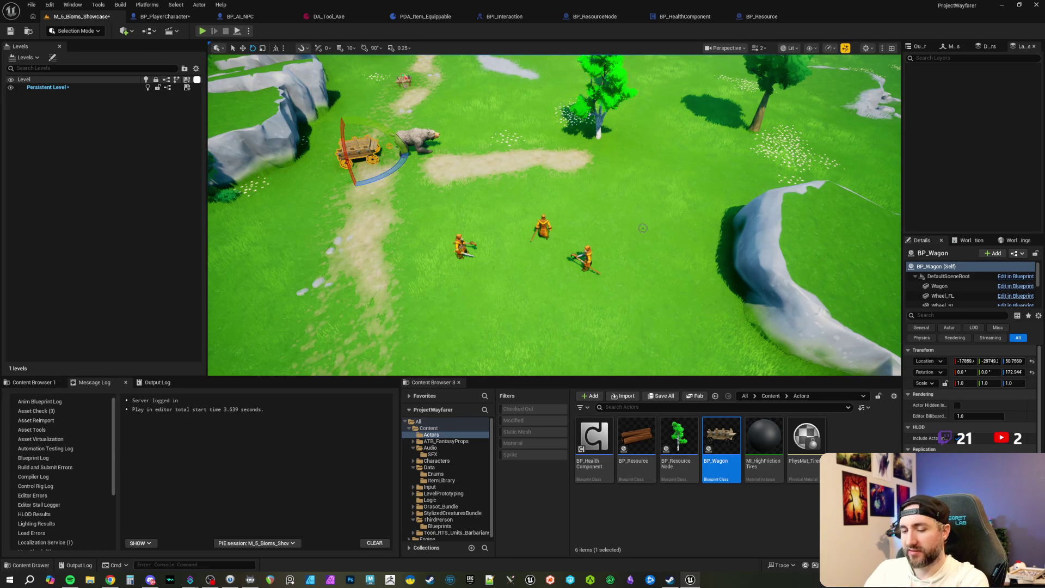
Frame the wagon and bear from ground level, then start a Play-In-Editor test with Alt+P.
mouse_move(485, 226)
left_mouse_down()
mouse_move(494, 119)
mouse_move(457, 120)
left_mouse_up()
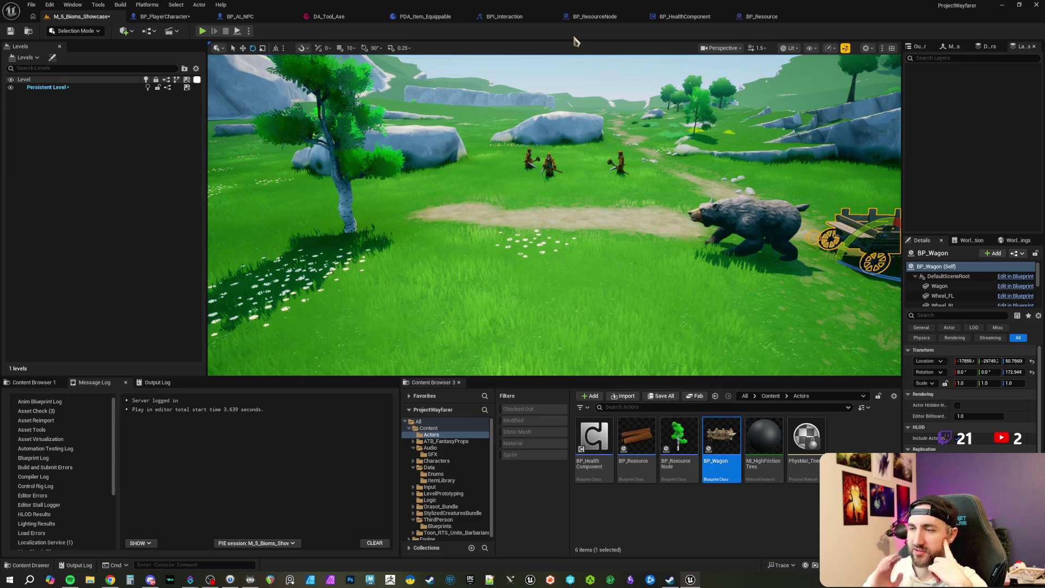
left_click_drag(594, 54, 381, 240)
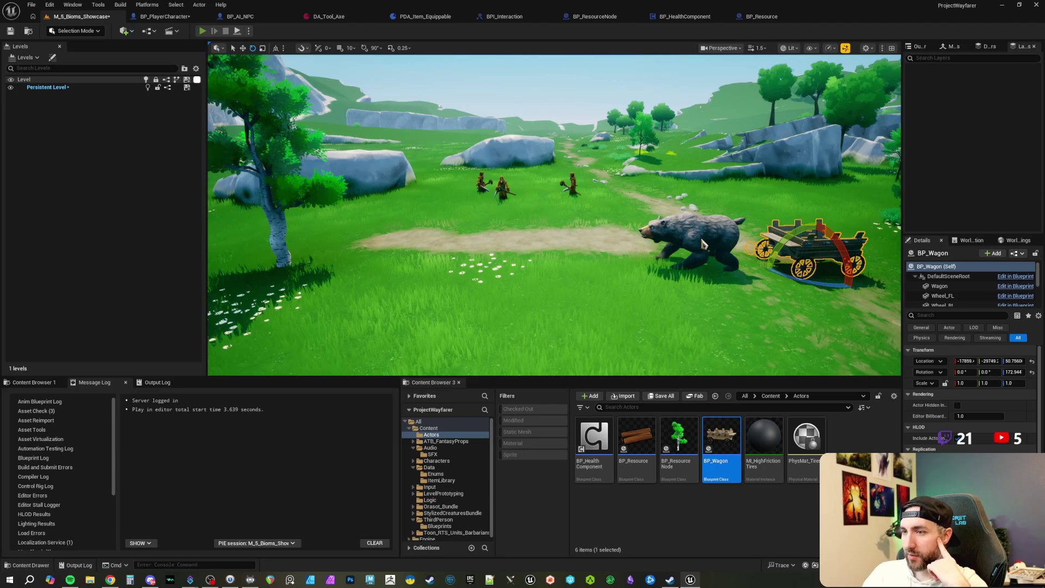
key("alt+p")
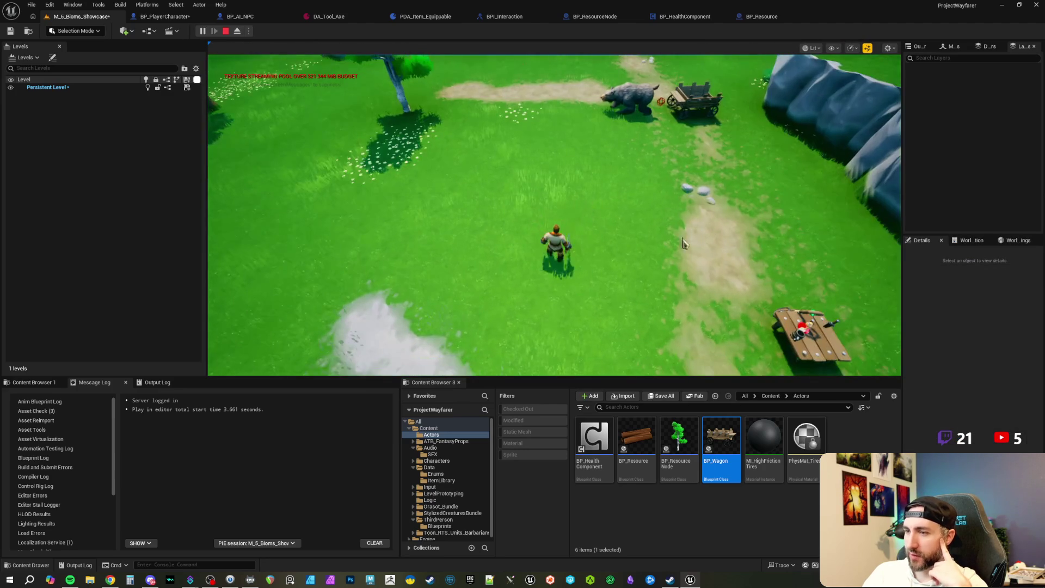
Zoom the play camera in while running the character across the meadow toward the pale path.
scroll(554, 215, "up", 3)
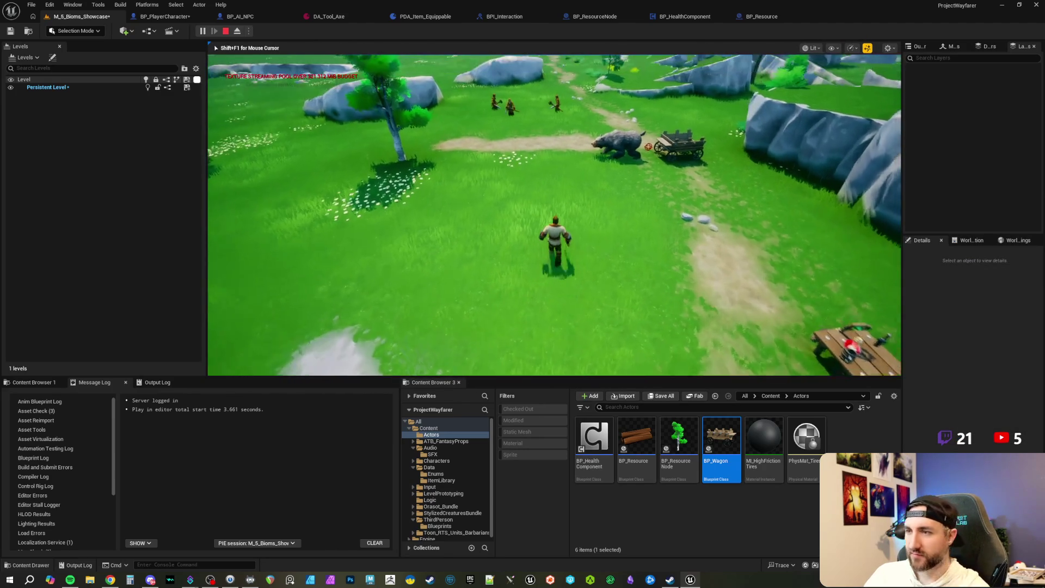
scroll(666, 230, "up", 3)
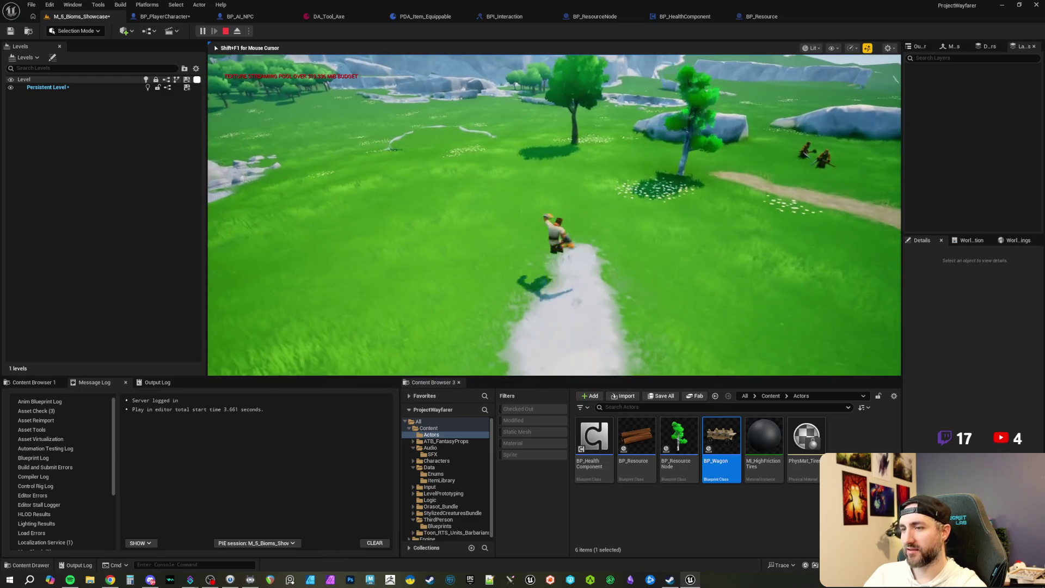
Jump and run the character back until it faces the bear and wagon.
key("space")
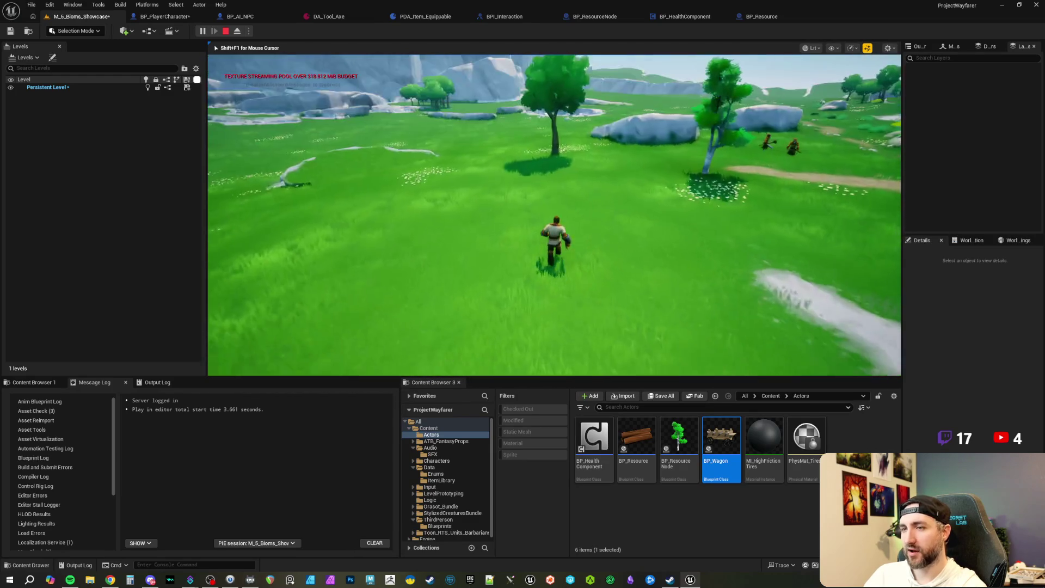
key("w")
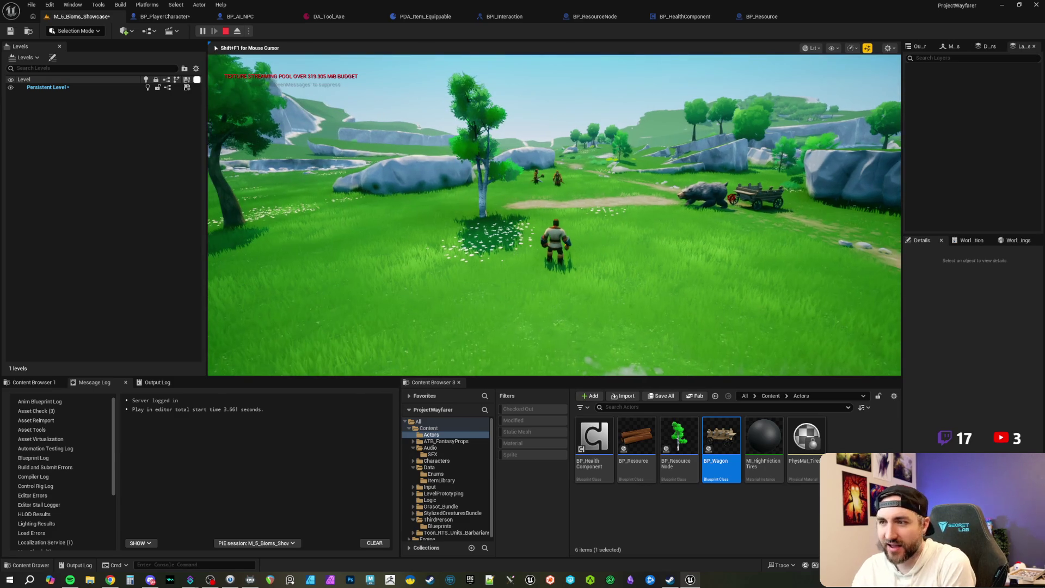
Run the character up beside the wagon, then press Esc to end the play test.
key("w")
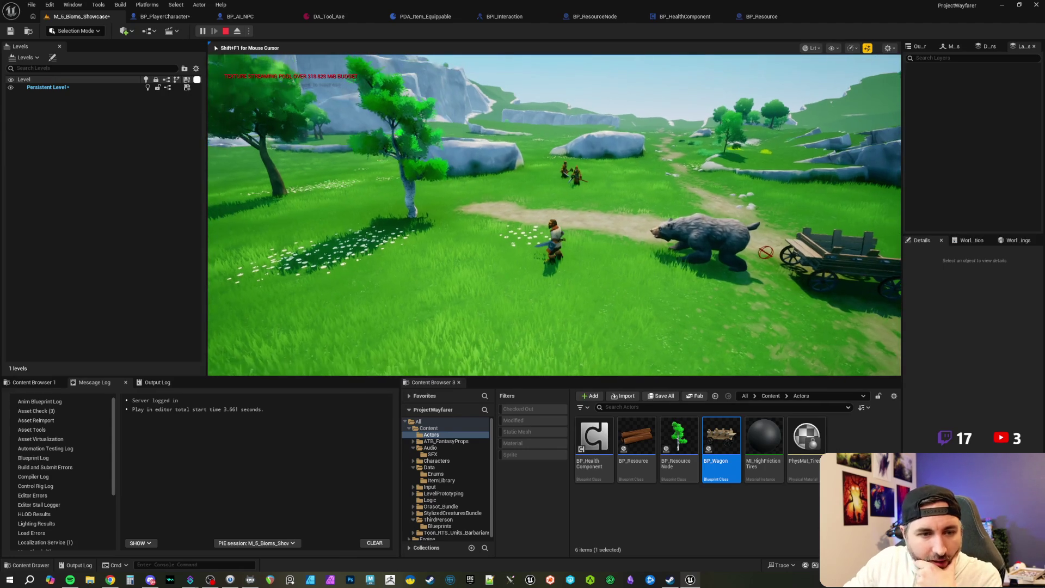
key("Escape")
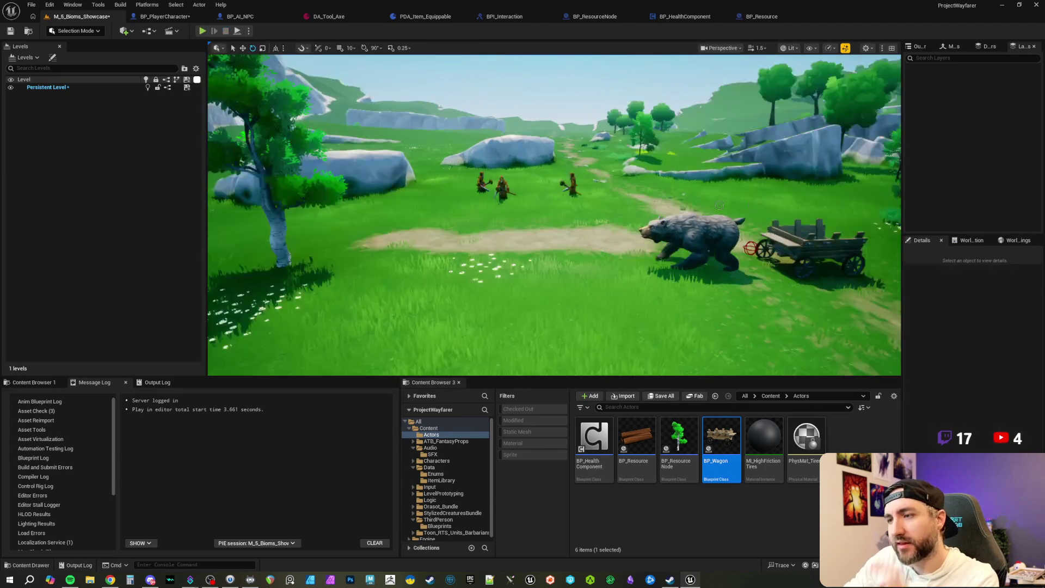